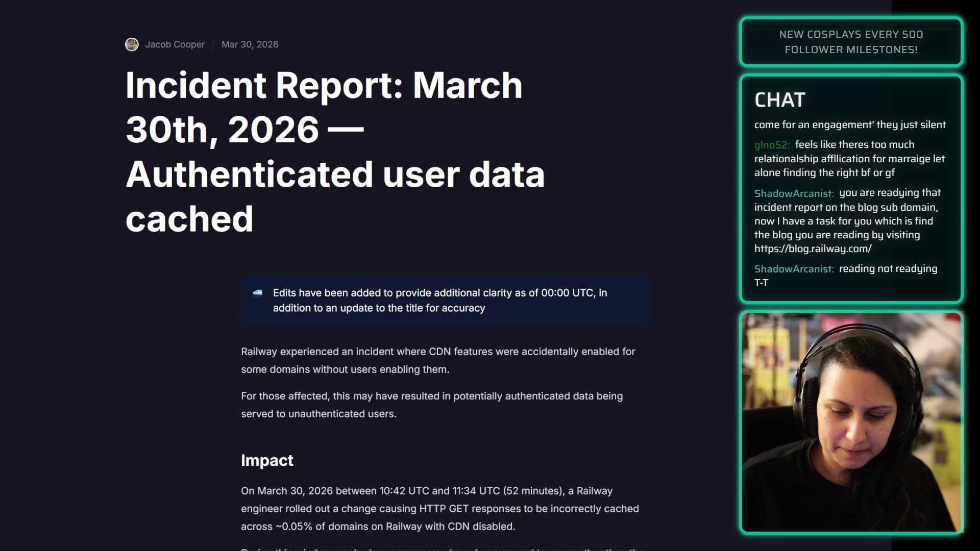
Step: Step back to the Railway blog listing, then forward again to the incident report
{"action": "key", "text": "alt+Left"}
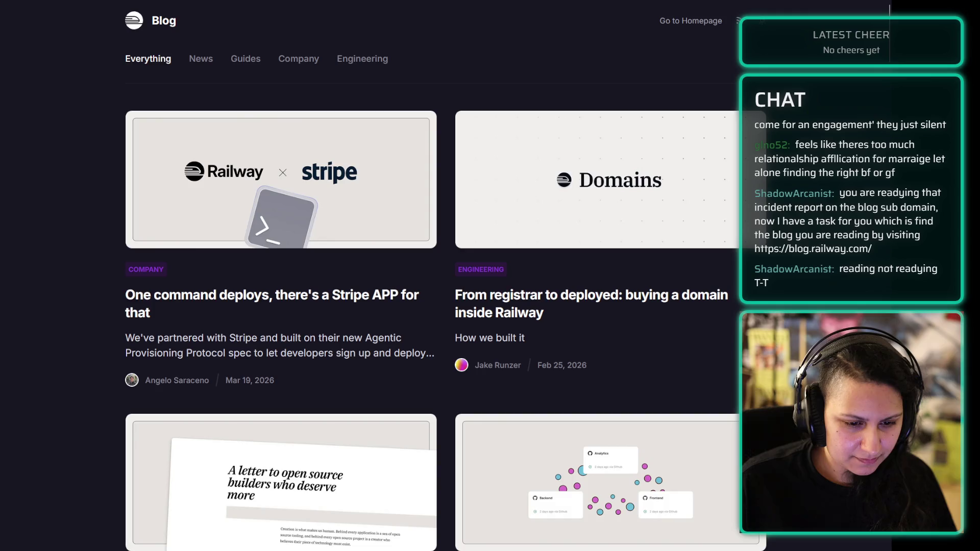
{"action": "key", "text": "alt+Right"}
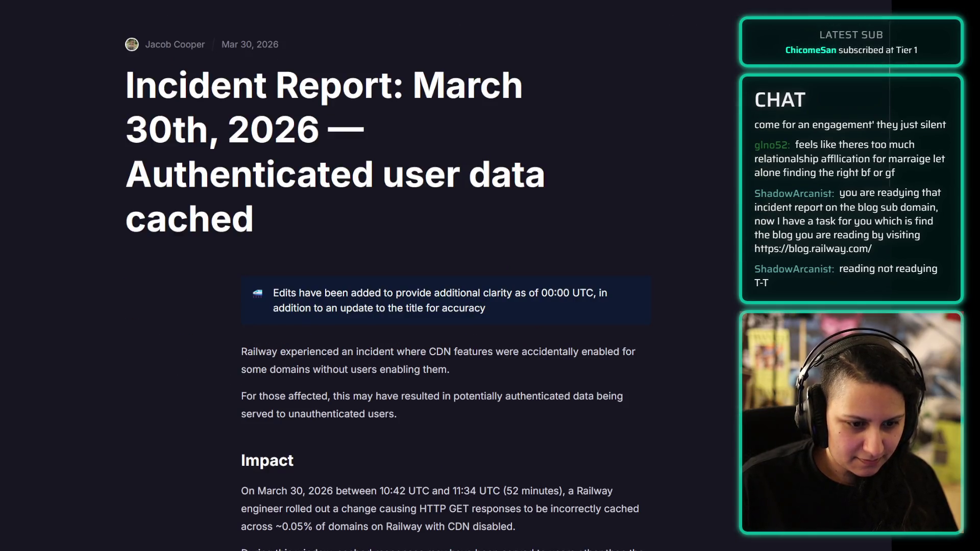
{"action": "key", "text": "ctrl+l"}
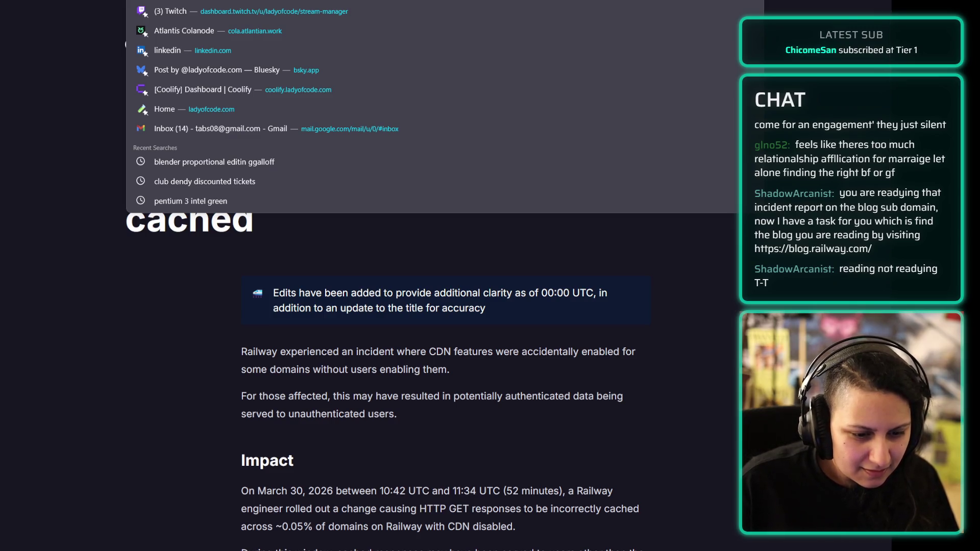
Step: Load blog.railway.com in a new tab
{"action": "key", "text": "ctrl+t"}
{"action": "type", "text": "blog.railway.com"}
{"action": "key", "text": "Return"}
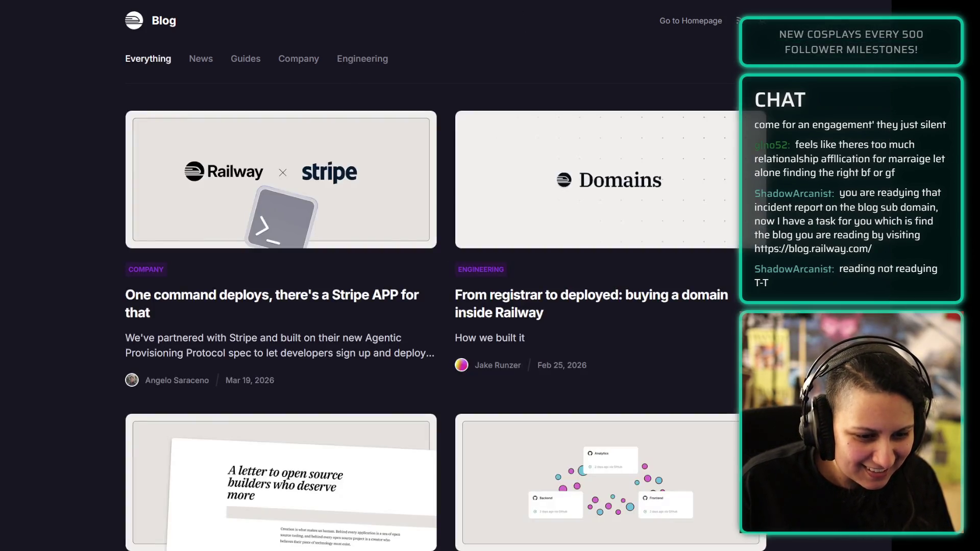
{"action": "key", "text": "ctrl+l"}
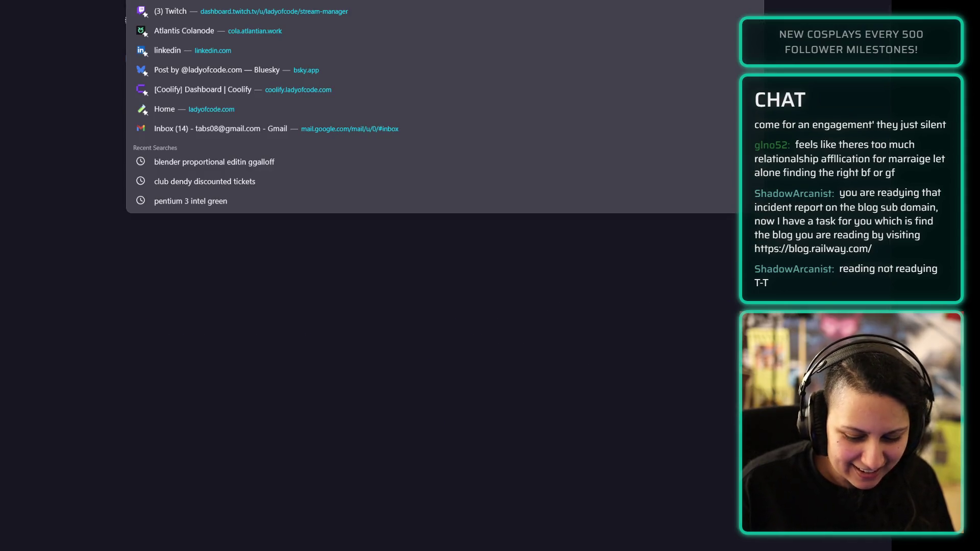
{"action": "type", "text": "blog.railway.com/p/"}
{"action": "key", "text": "Return"}
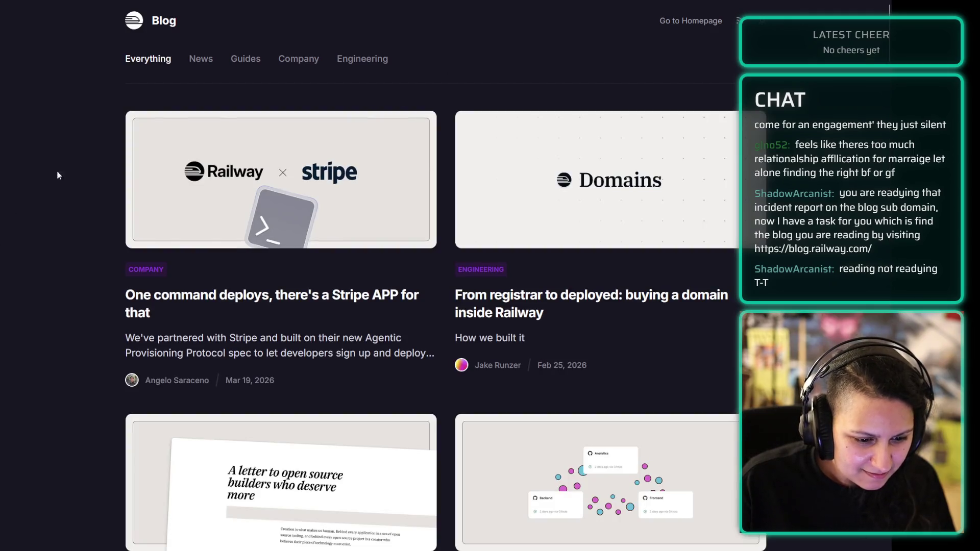
Step: Scroll through the blog's recent post cards and back up to the top
{"action": "scroll", "coordinate": [83, 171], "scroll_direction": "down", "scroll_amount": 5}
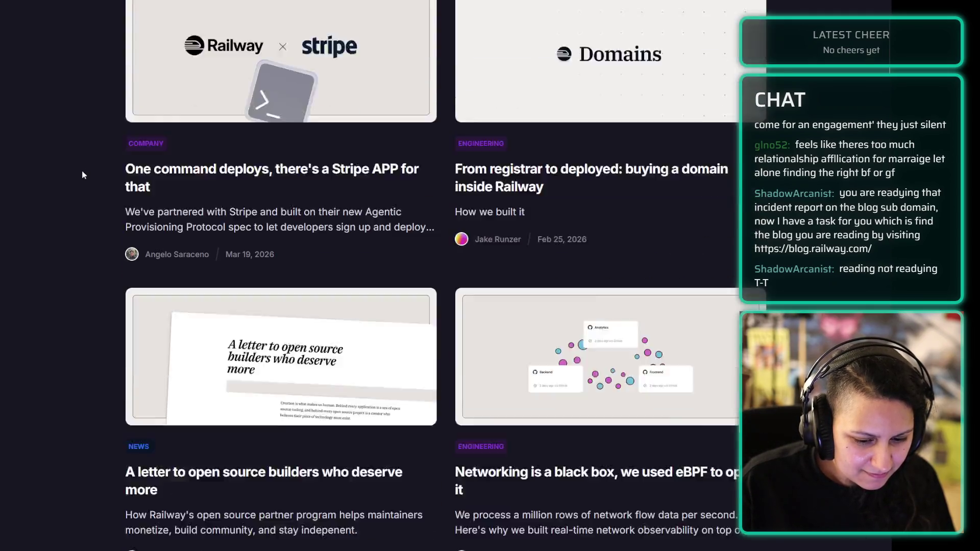
{"action": "scroll", "coordinate": [81, 174], "scroll_direction": "down", "scroll_amount": 5}
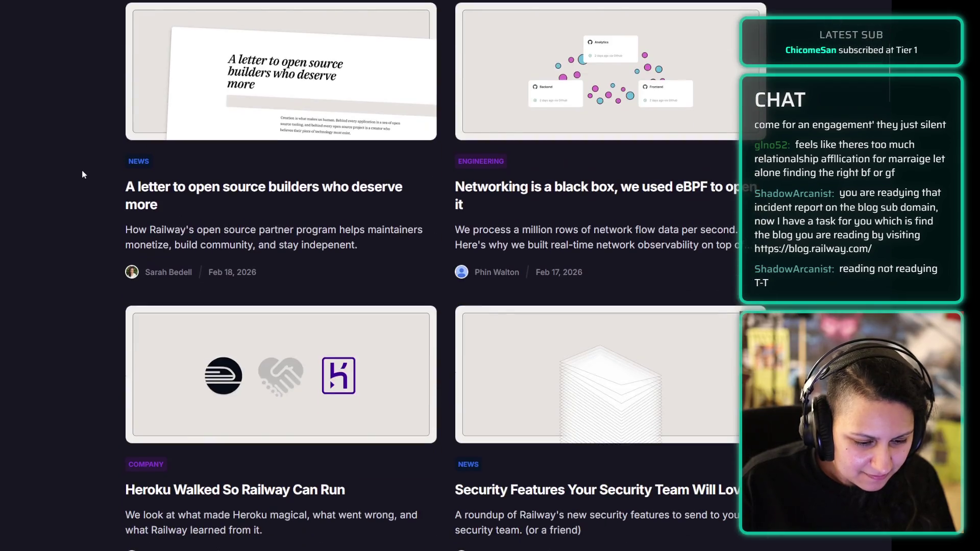
{"action": "scroll", "coordinate": [82, 174], "scroll_direction": "down", "scroll_amount": 5}
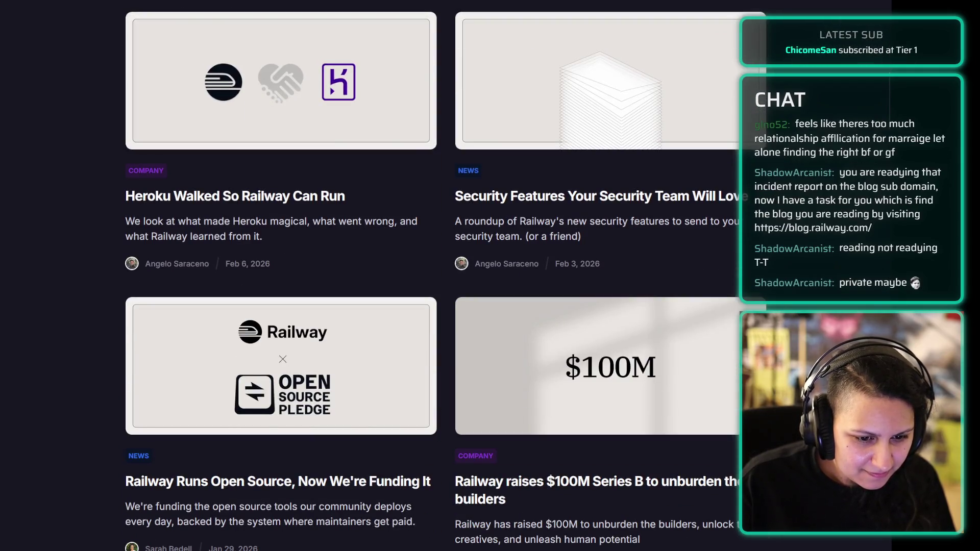
{"action": "scroll", "coordinate": [60, 256], "scroll_direction": "up", "scroll_amount": 13}
{"action": "scroll", "coordinate": [63, 252], "scroll_direction": "up", "scroll_amount": 2}
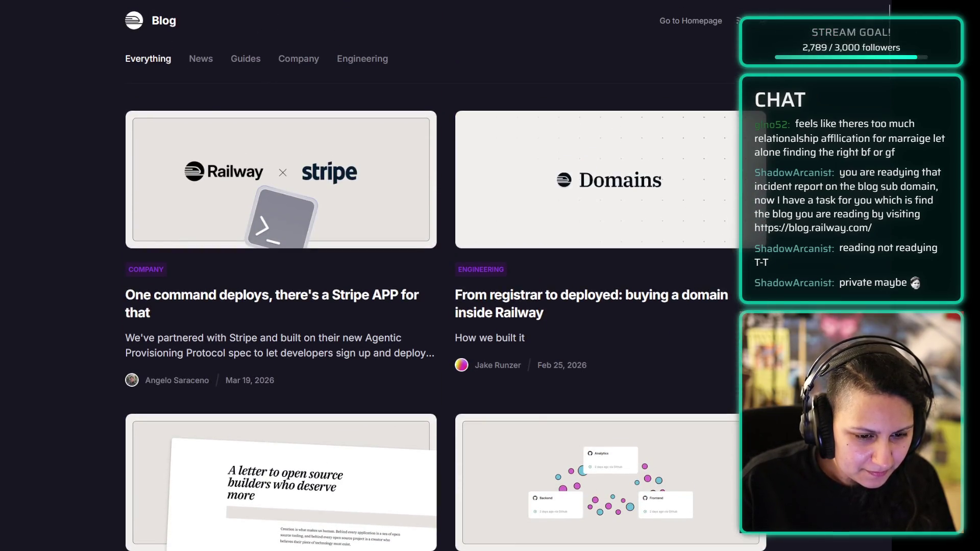
Step: Return to the incident report and read down past the Impact section to the Incident Timeline
{"action": "key", "text": "alt+Left"}
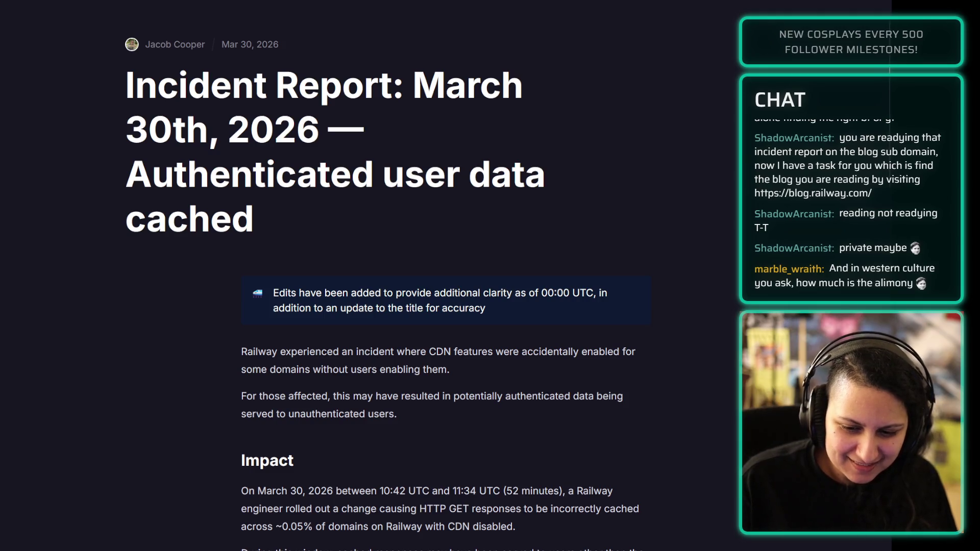
{"action": "scroll", "coordinate": [388, 275], "scroll_direction": "down", "scroll_amount": 3}
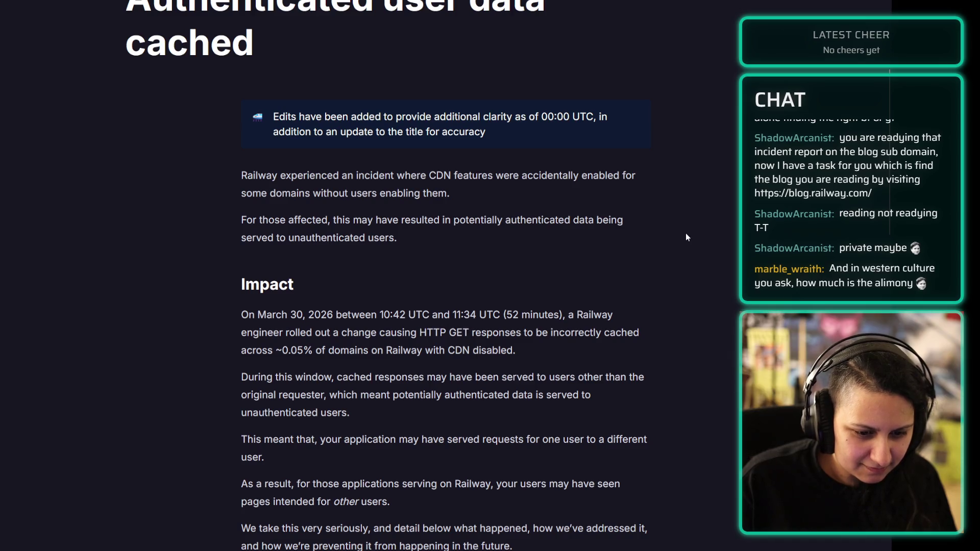
{"action": "scroll", "coordinate": [685, 235], "scroll_direction": "down", "scroll_amount": 2}
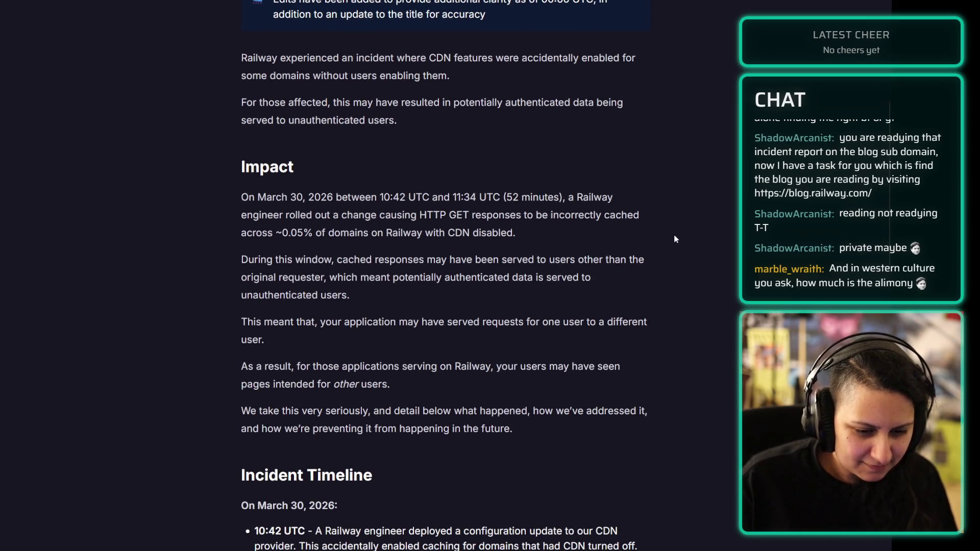
{"action": "scroll", "coordinate": [675, 239], "scroll_direction": "down", "scroll_amount": 2}
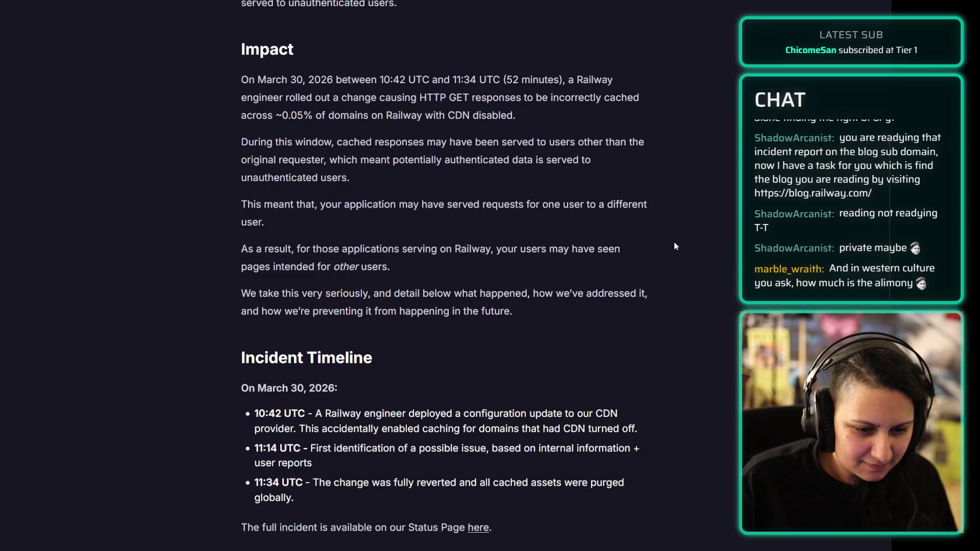
{"action": "mouse_move", "coordinate": [572, 77]}
{"action": "left_mouse_down"}
{"action": "mouse_move", "coordinate": [439, 115]}
{"action": "mouse_move", "coordinate": [406, 97]}
{"action": "mouse_move", "coordinate": [423, 97]}
{"action": "left_mouse_up"}
{"action": "left_click", "coordinate": [542, 125]}
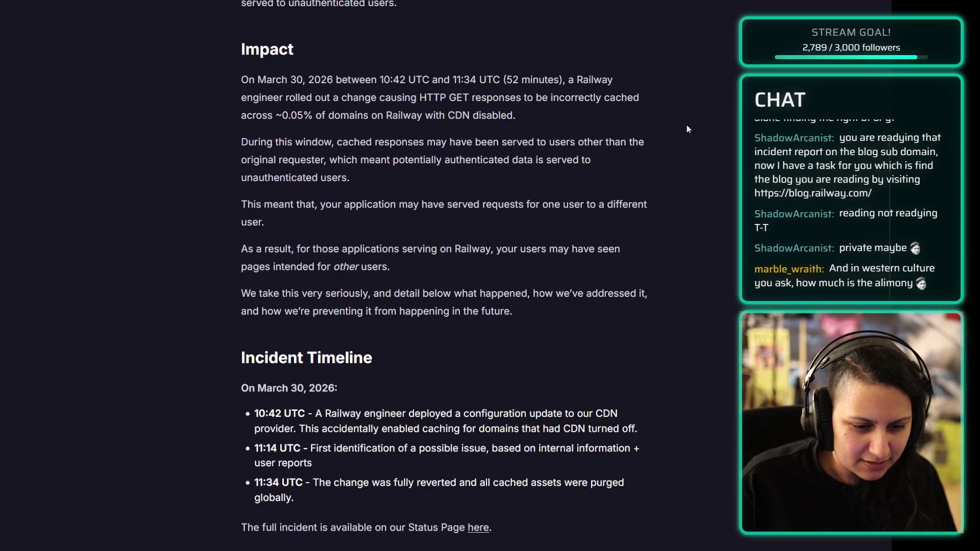
{"action": "scroll", "coordinate": [695, 132], "scroll_direction": "down", "scroll_amount": 1}
{"action": "scroll", "coordinate": [695, 131], "scroll_direction": "up", "scroll_amount": 1}
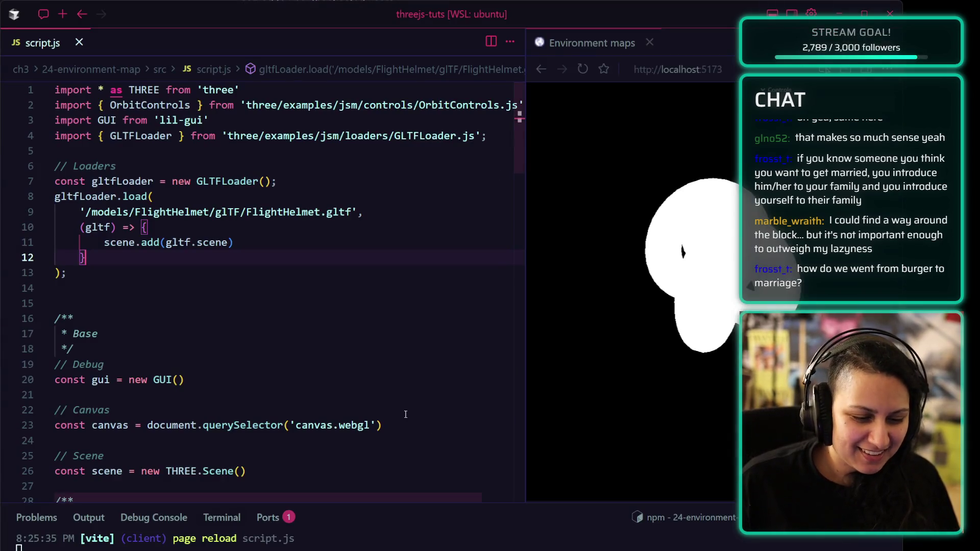
Step: Delete the extra blank line below the gltfLoader.load FlightHelmet call and save script.js
{"action": "left_click", "coordinate": [390, 408]}
{"action": "left_click", "coordinate": [309, 302]}
{"action": "left_click", "coordinate": [306, 287]}
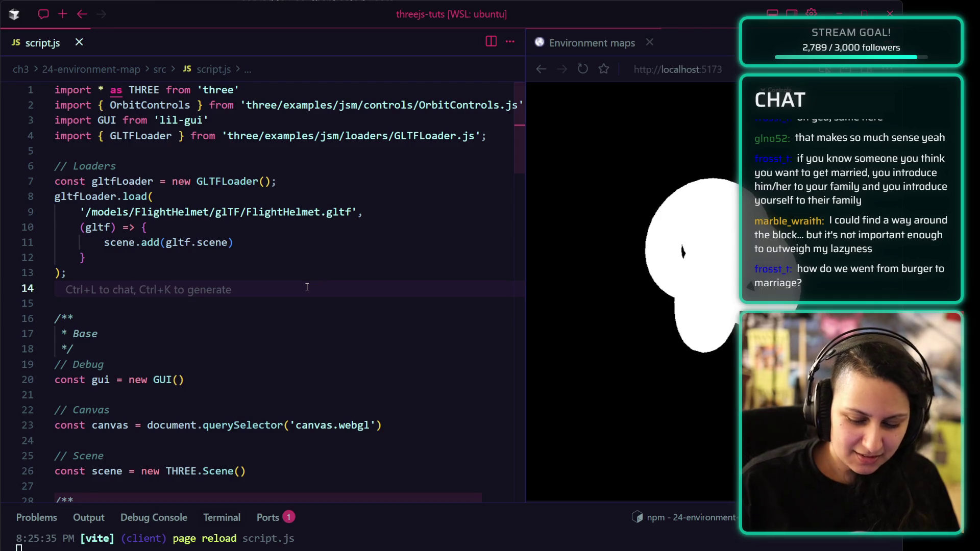
{"action": "key", "text": "BackSpace"}
{"action": "key", "text": "ctrl+s"}
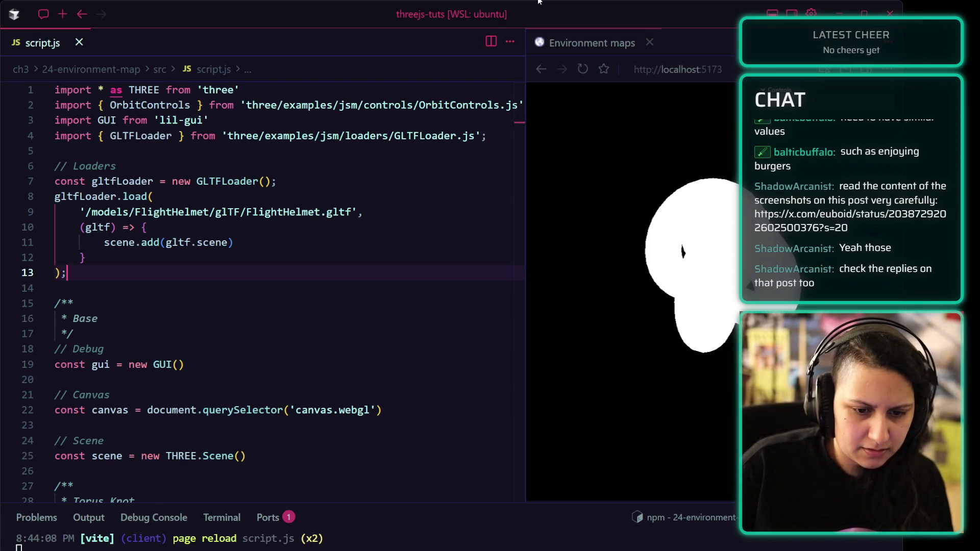
{"action": "key", "text": "alt+Tab"}
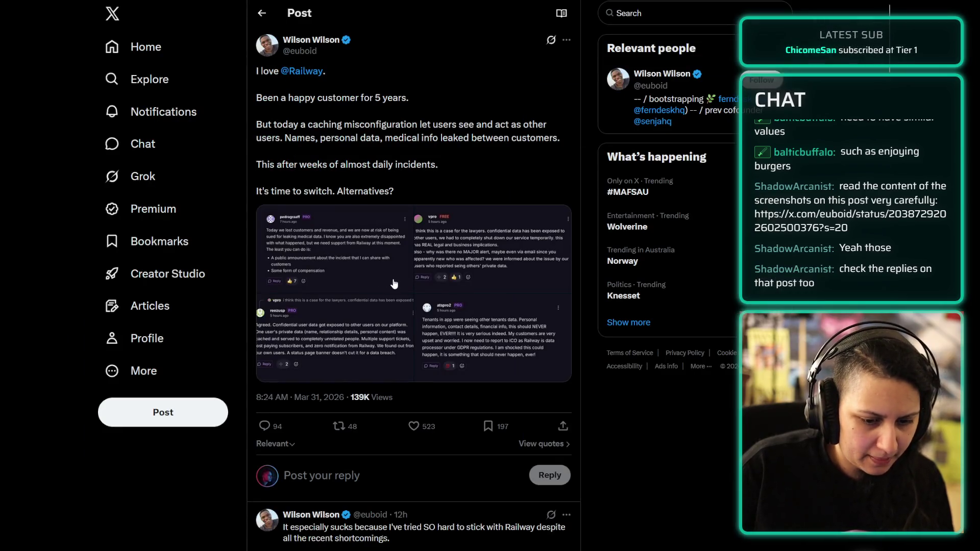
Step: Page through each complaint screenshot on the Railway leak post, then scroll to the first reply
{"action": "left_click", "coordinate": [374, 252]}
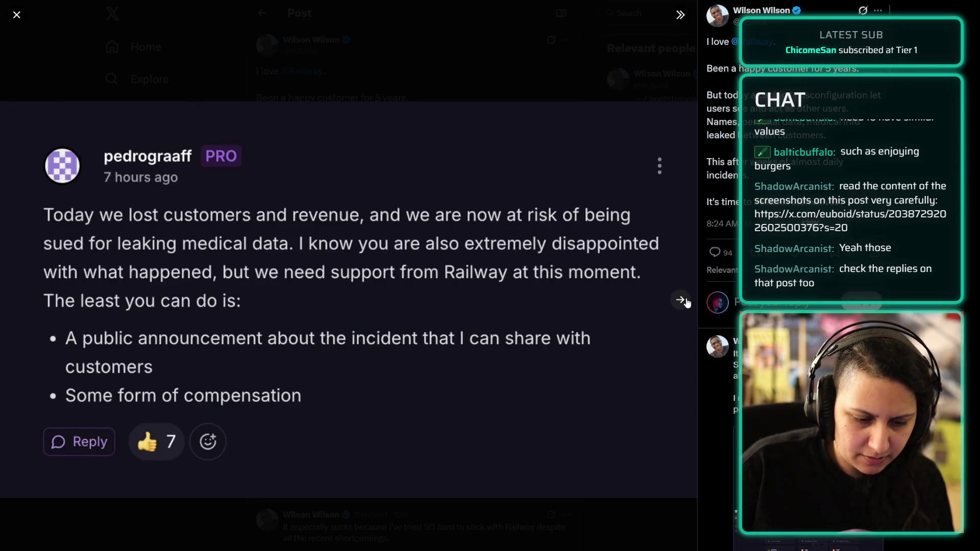
{"action": "left_click", "coordinate": [681, 300]}
{"action": "left_click", "coordinate": [684, 302]}
{"action": "left_click", "coordinate": [683, 301]}
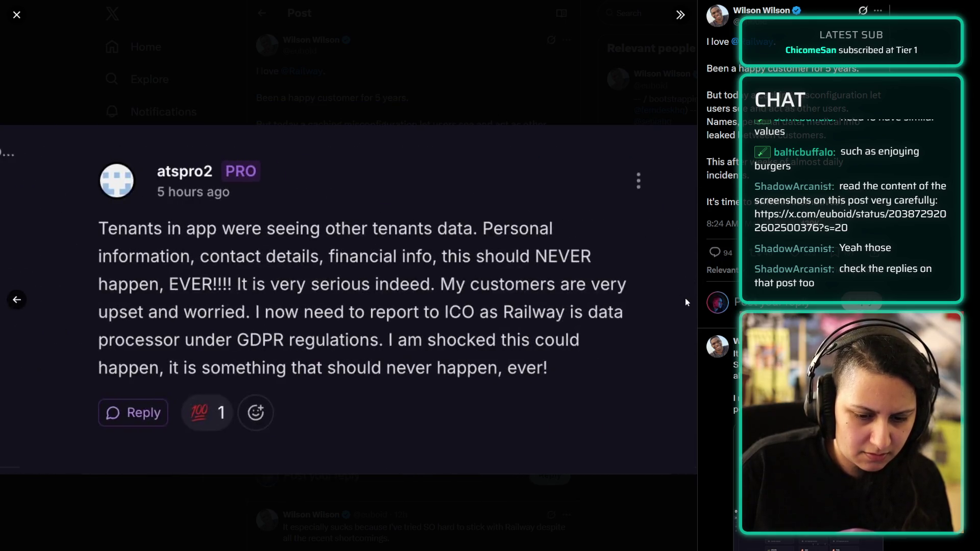
{"action": "left_click", "coordinate": [563, 54]}
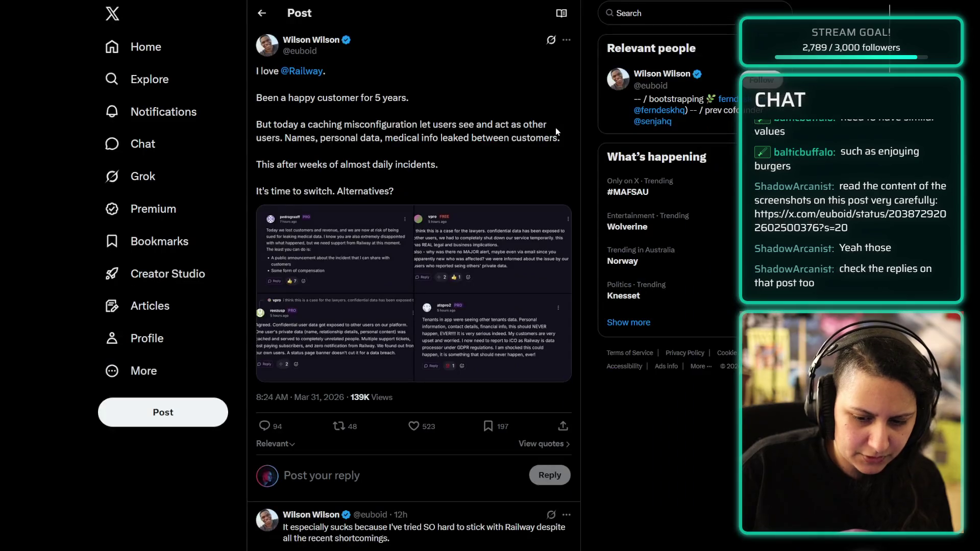
{"action": "scroll", "coordinate": [670, 428], "scroll_direction": "down", "scroll_amount": 5}
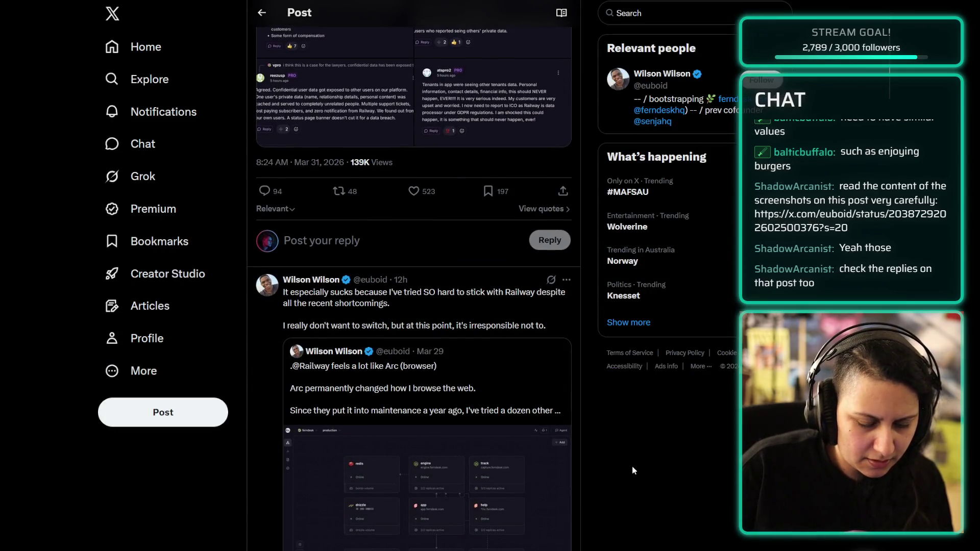
{"action": "scroll", "coordinate": [632, 466], "scroll_direction": "down", "scroll_amount": 1}
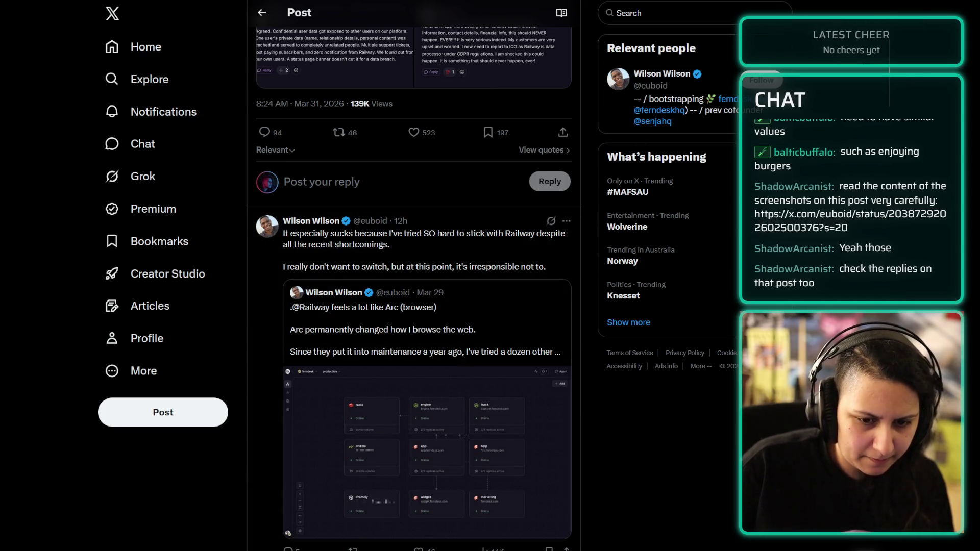
Step: Open the quoted Railway/Arc post and view, then close, its image
{"action": "left_click", "coordinate": [423, 360]}
{"action": "left_click", "coordinate": [349, 374]}
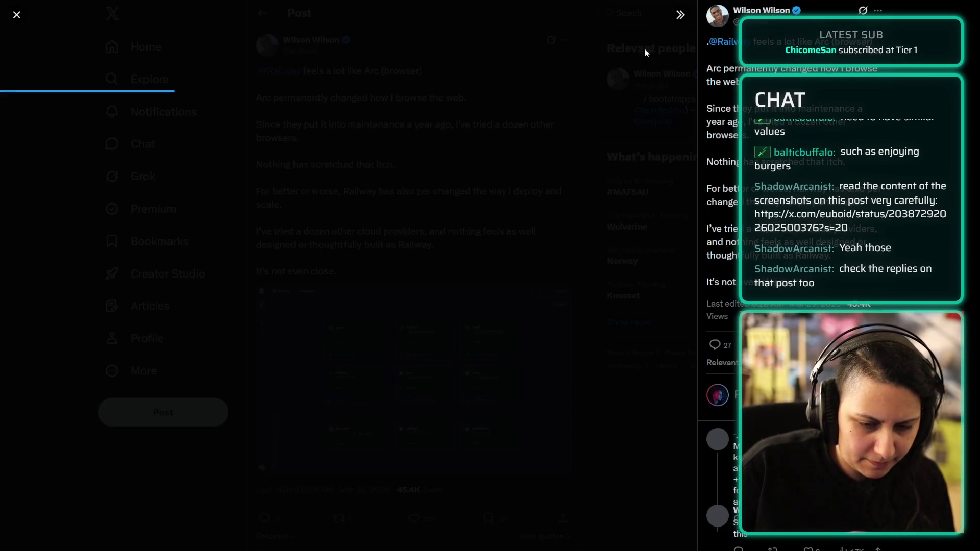
{"action": "key", "text": "Escape"}
{"action": "scroll", "coordinate": [702, 474], "scroll_direction": "down", "scroll_amount": 5}
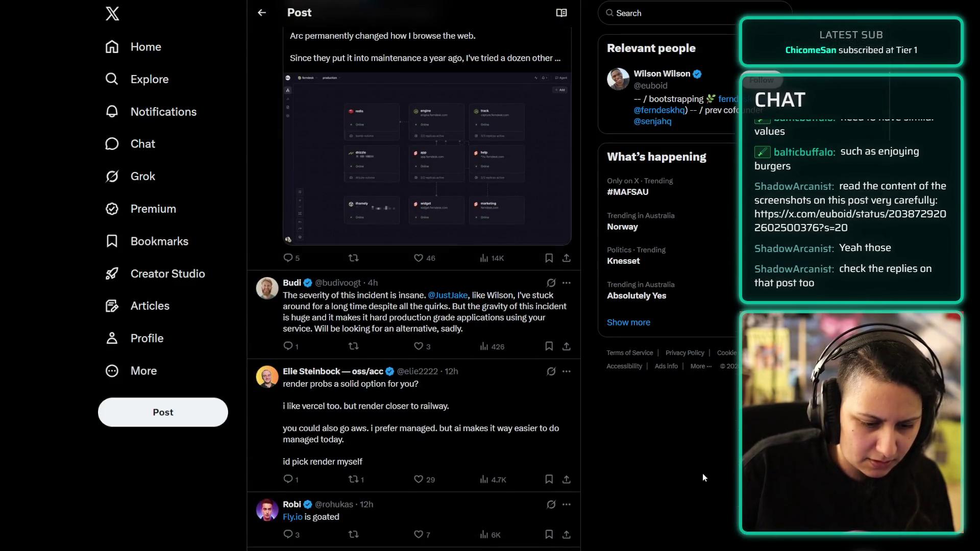
{"action": "scroll", "coordinate": [646, 449], "scroll_direction": "down", "scroll_amount": 1}
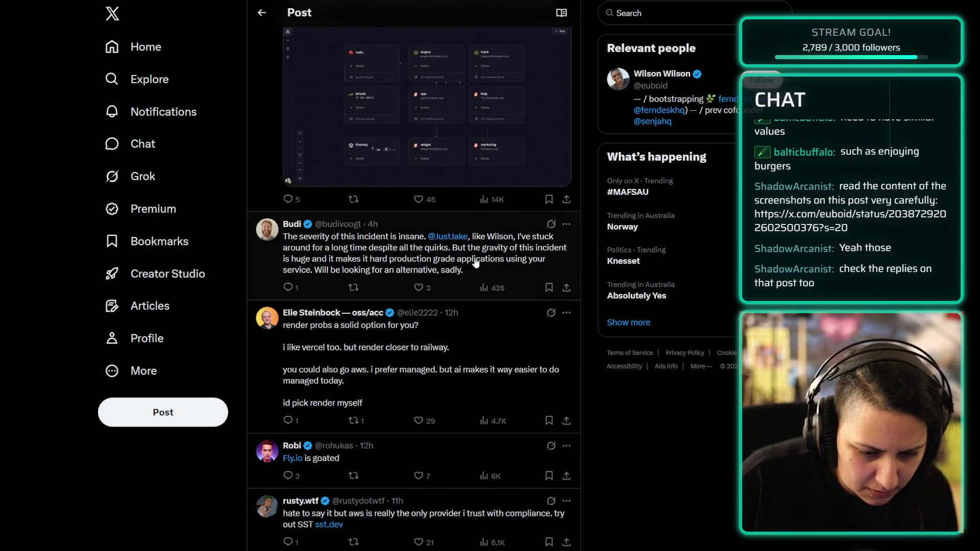
{"action": "scroll", "coordinate": [386, 350], "scroll_direction": "down", "scroll_amount": 2}
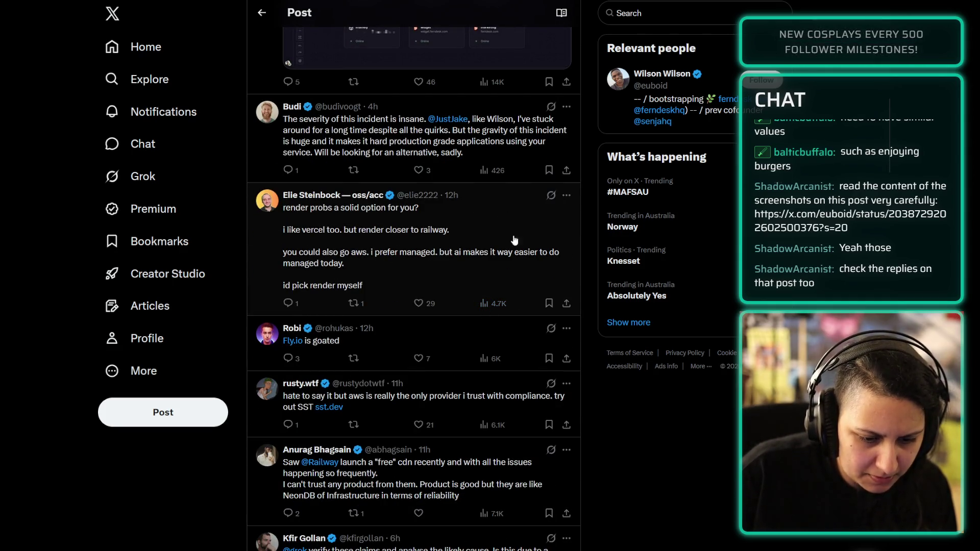
{"action": "scroll", "coordinate": [493, 253], "scroll_direction": "down", "scroll_amount": 3}
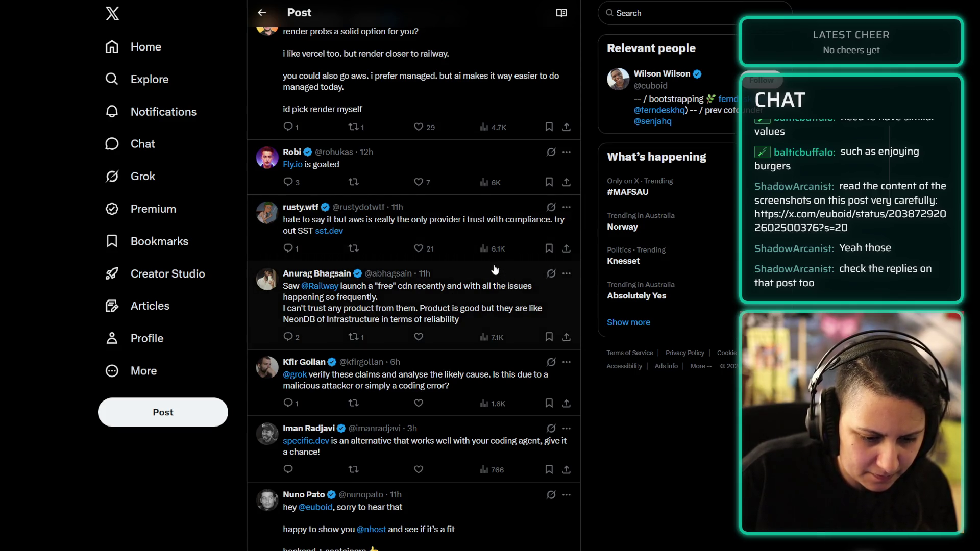
{"action": "scroll", "coordinate": [450, 275], "scroll_direction": "down", "scroll_amount": 3}
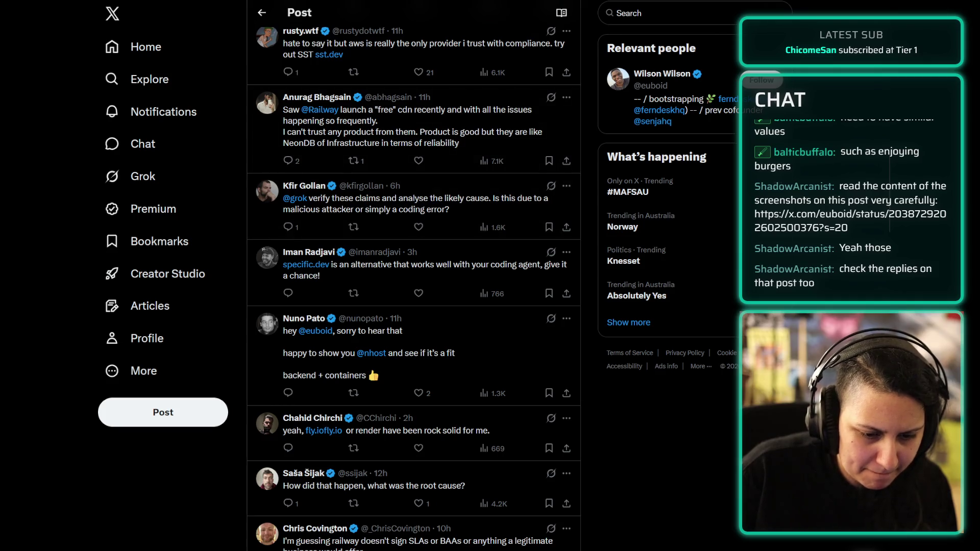
{"action": "left_click", "coordinate": [490, 215]}
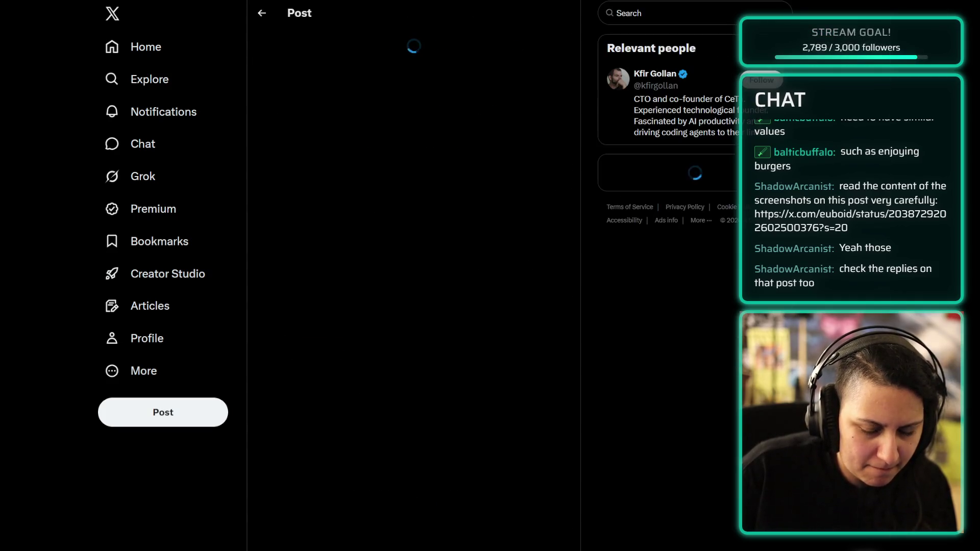